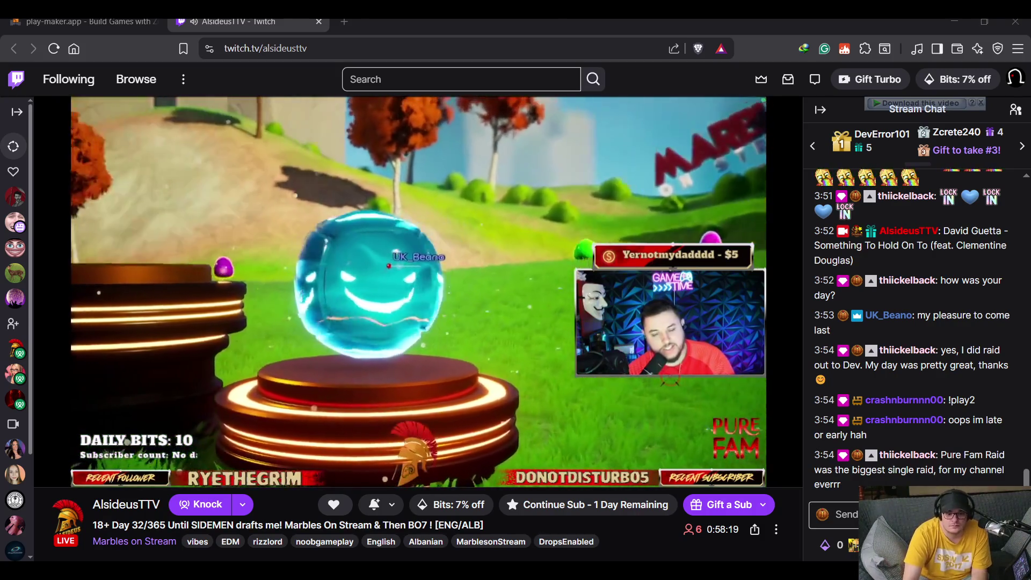
Send 'get on the big screen bbgirl' in the Marbles on Stream chat.
left_click(832, 514)
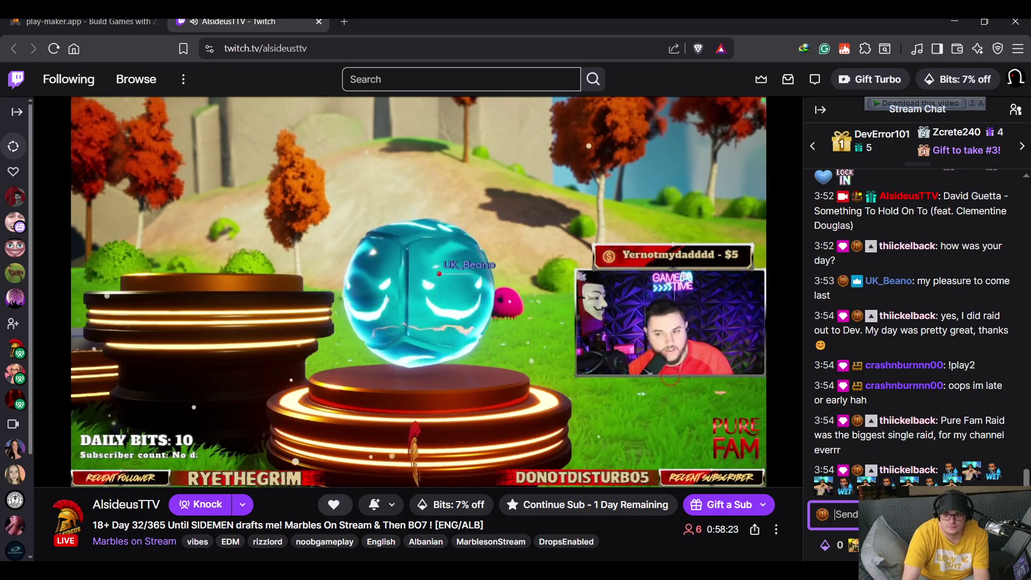
type("get o")
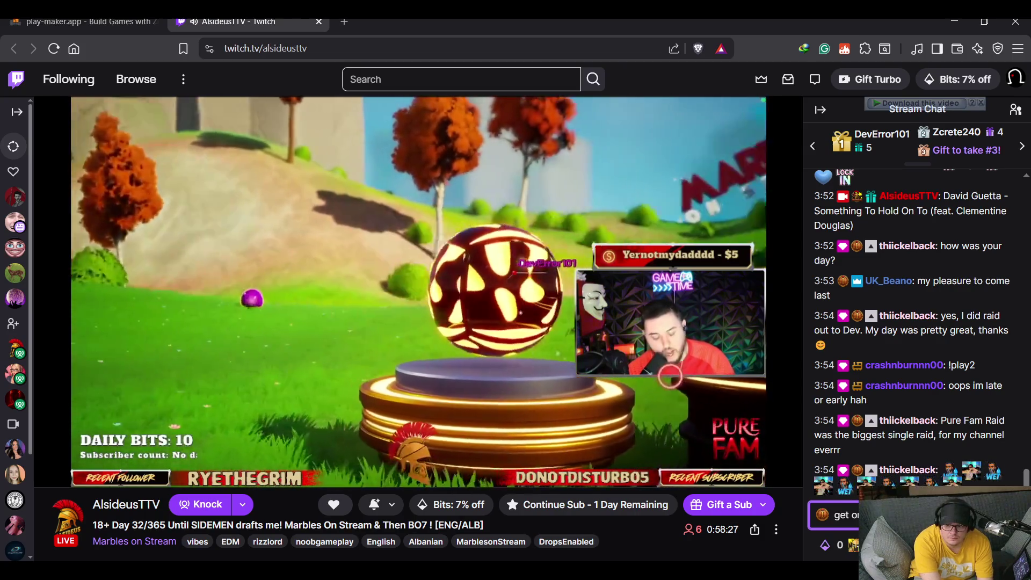
key("Return")
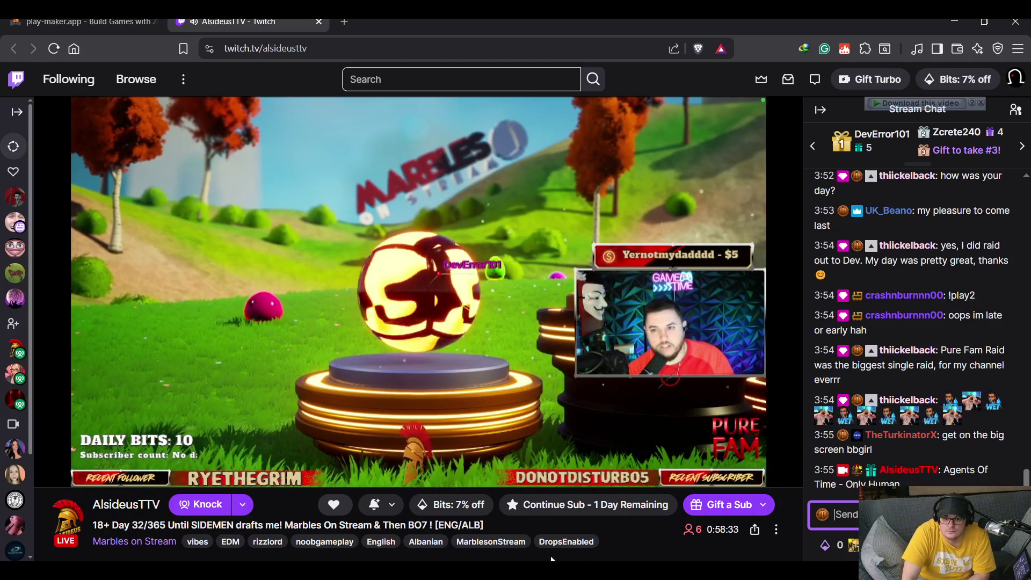
key("alt+Tab")
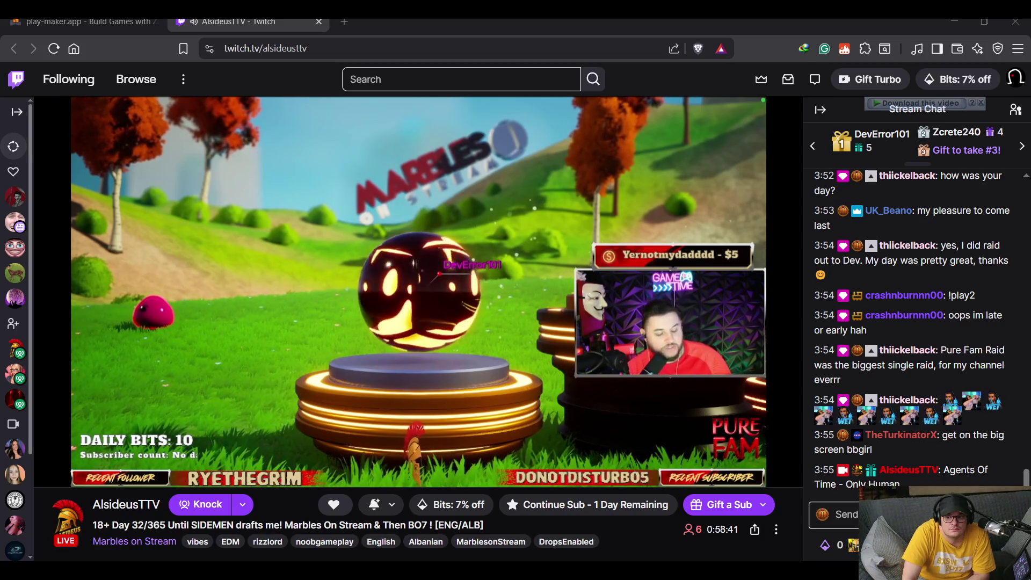
left_click(837, 513)
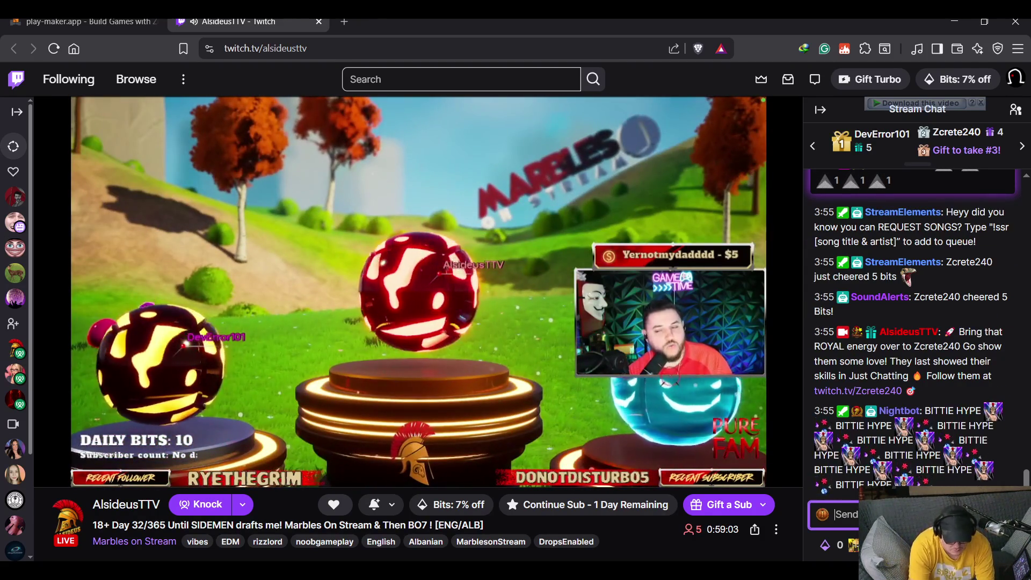
type("tf???????????")
key("Return")
type("hate i")
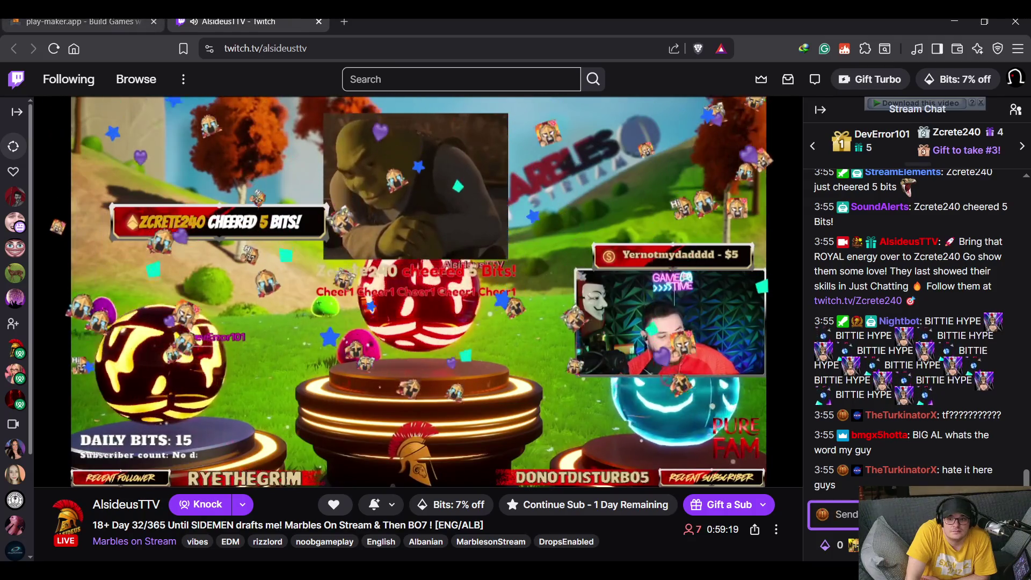
left_click(80, 22)
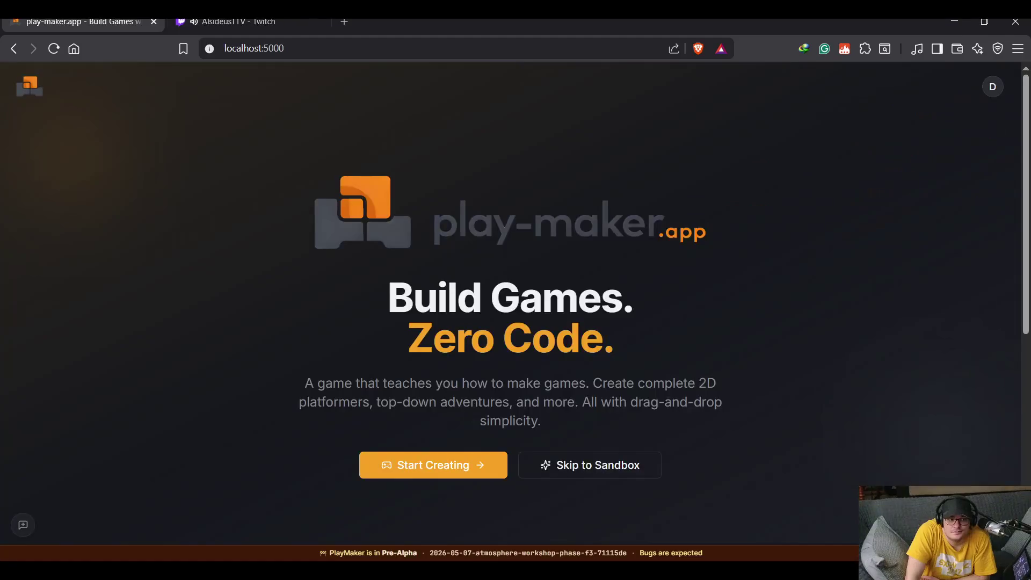
left_click(300, 22)
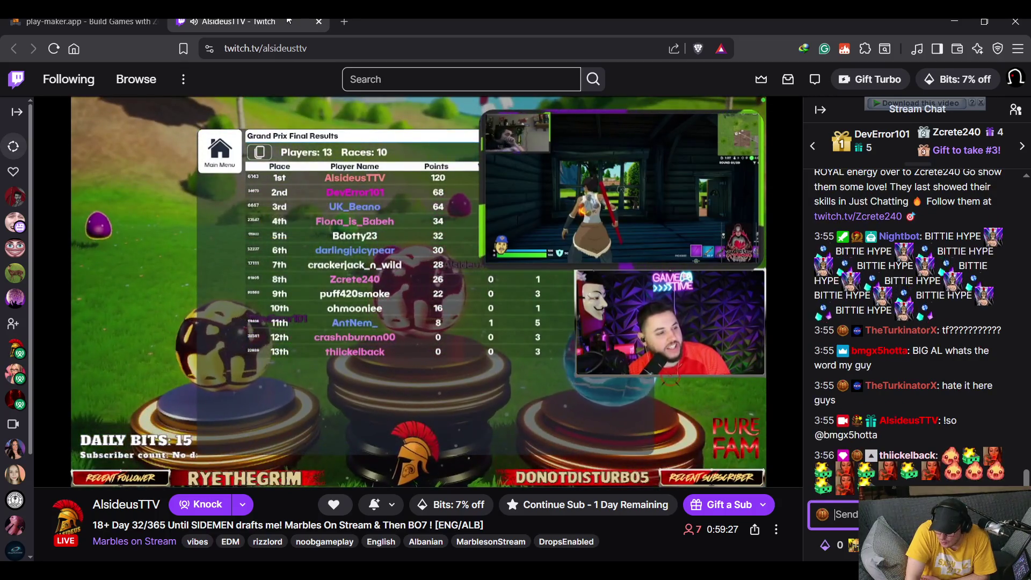
Mute the Marbles on Stream tab and close it.
left_click(193, 22)
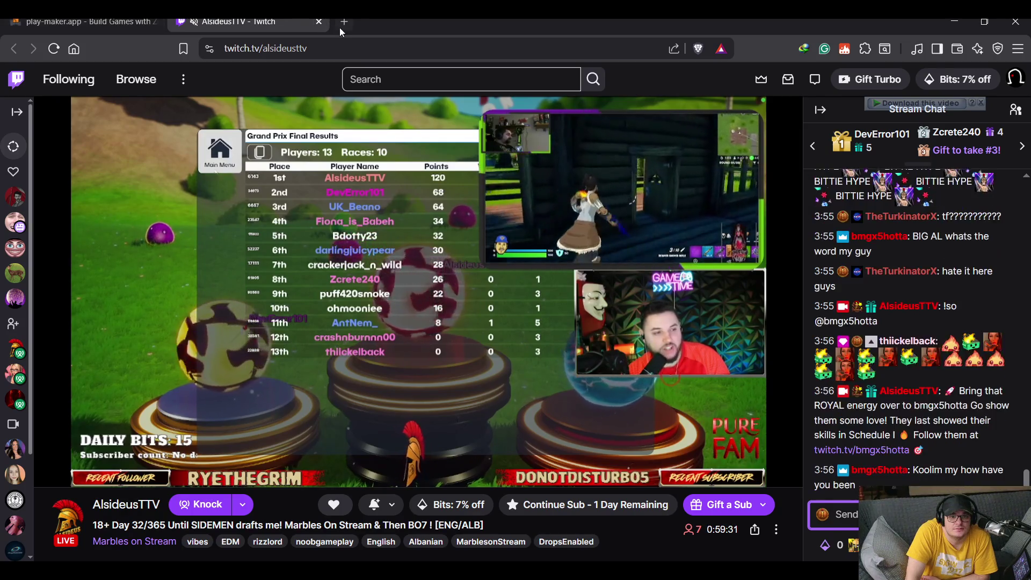
middle_click(283, 21)
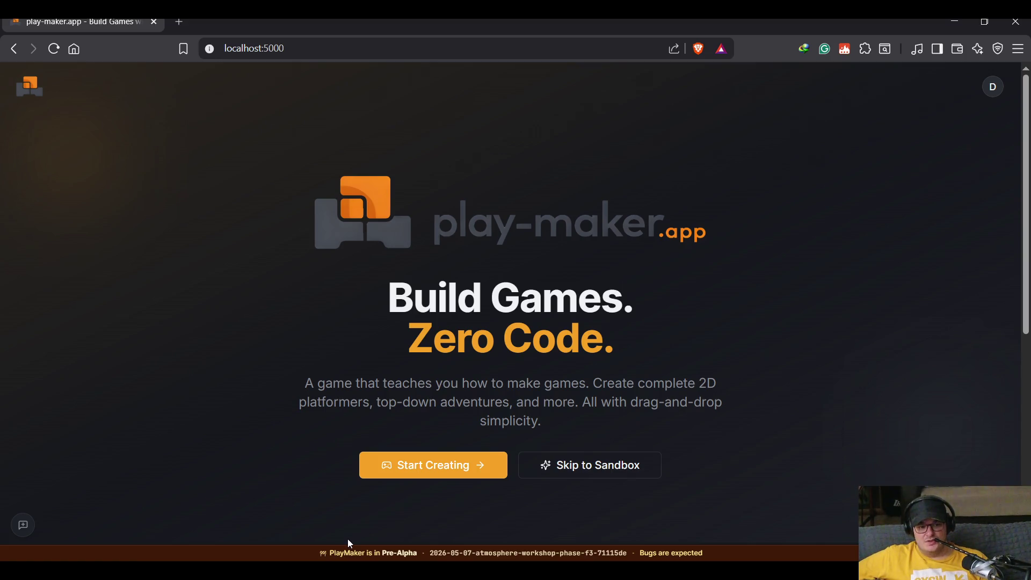
Go from the play-maker.app landing page to My Projects, which lists Test Level.
left_click(416, 460)
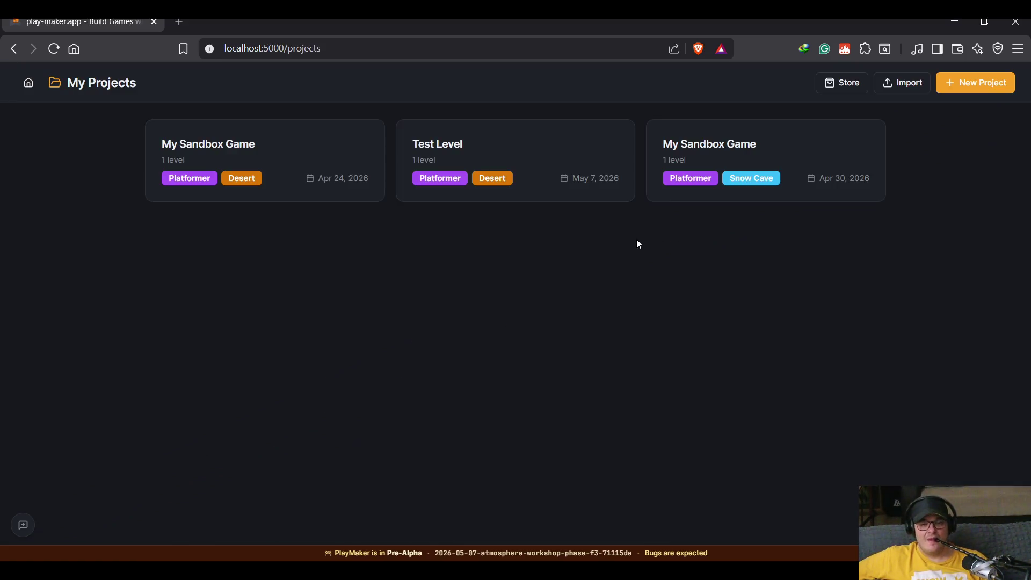
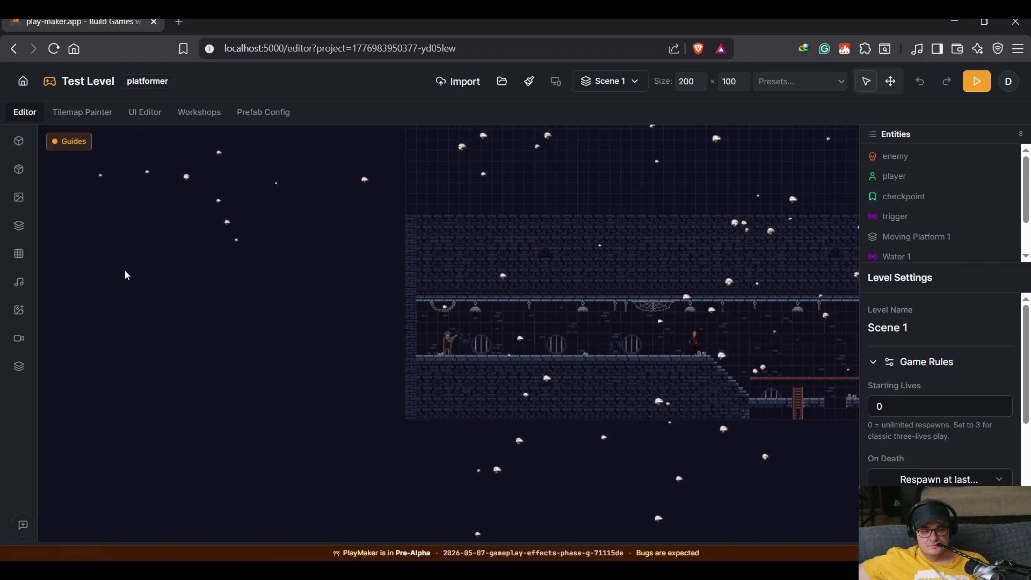
Open the Entities panel and pin it open for building.
left_click(18, 141)
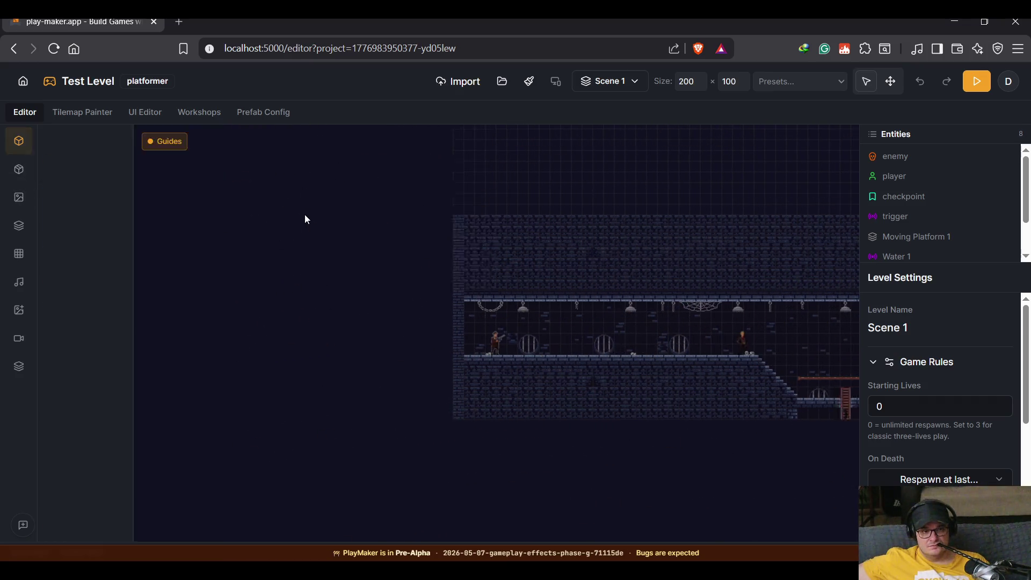
scroll(607, 336, "up", 2)
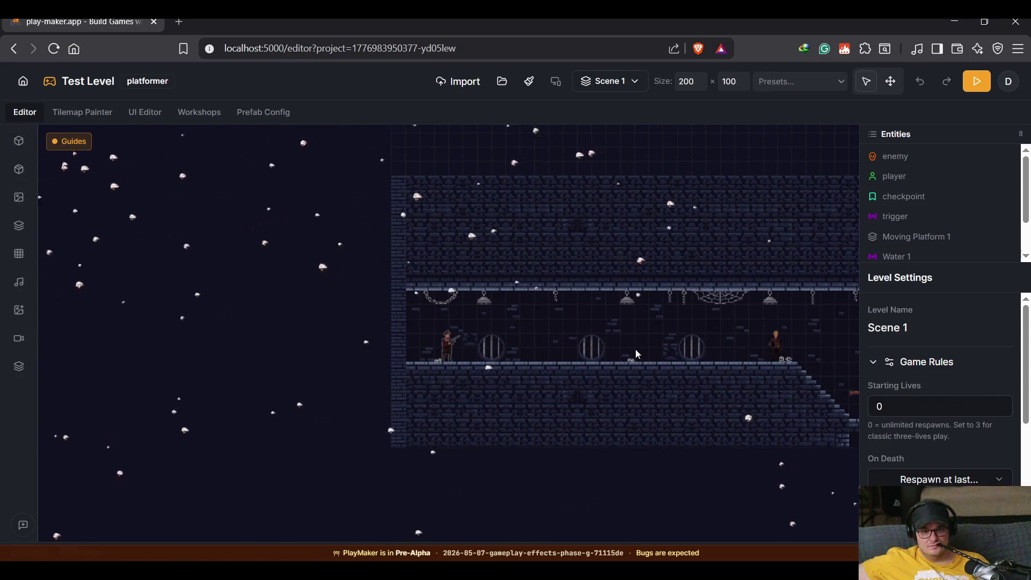
left_click_drag(635, 349, 516, 346)
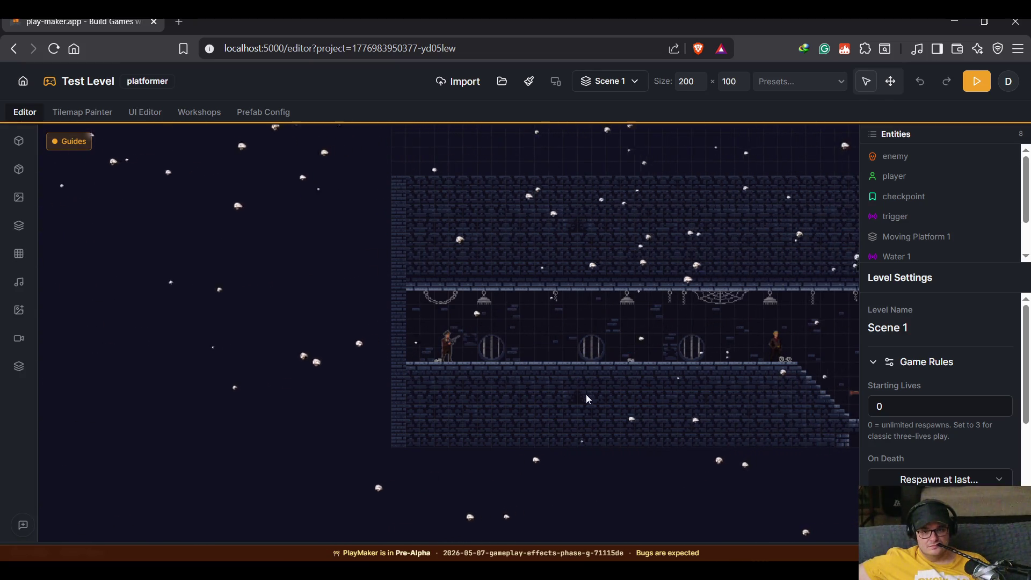
scroll(468, 447, "right", 5)
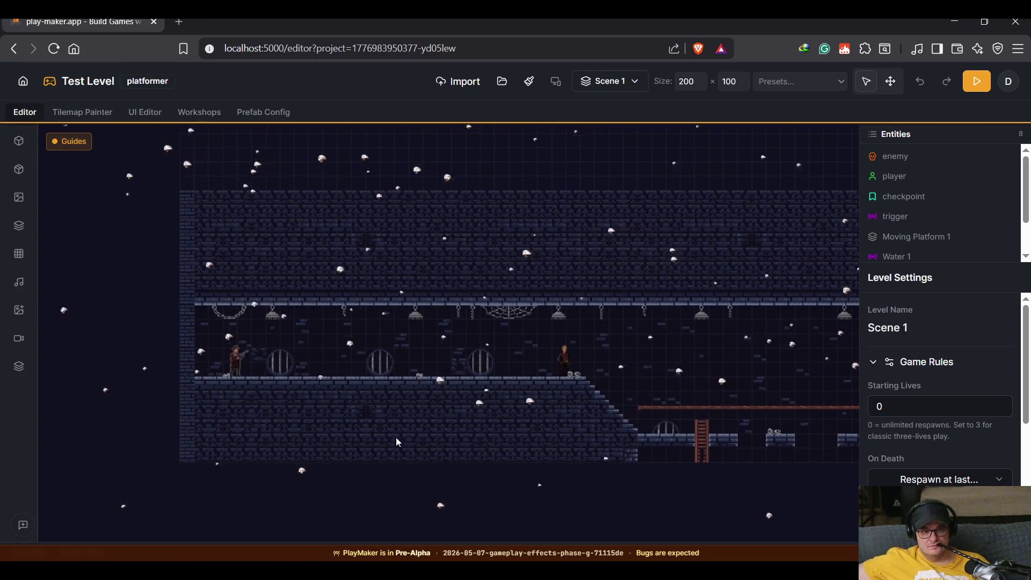
mouse_move(19, 141)
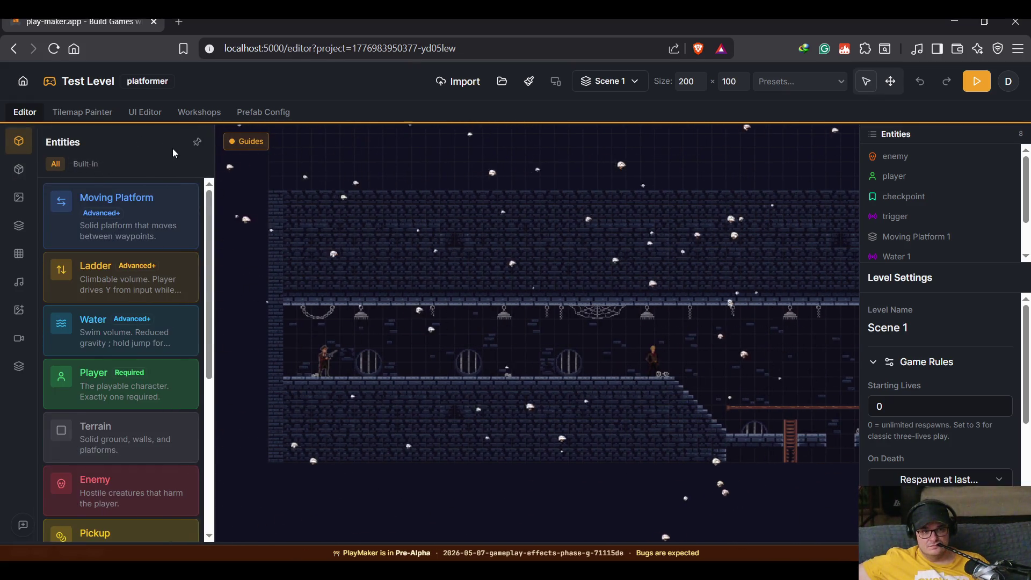
left_click(197, 142)
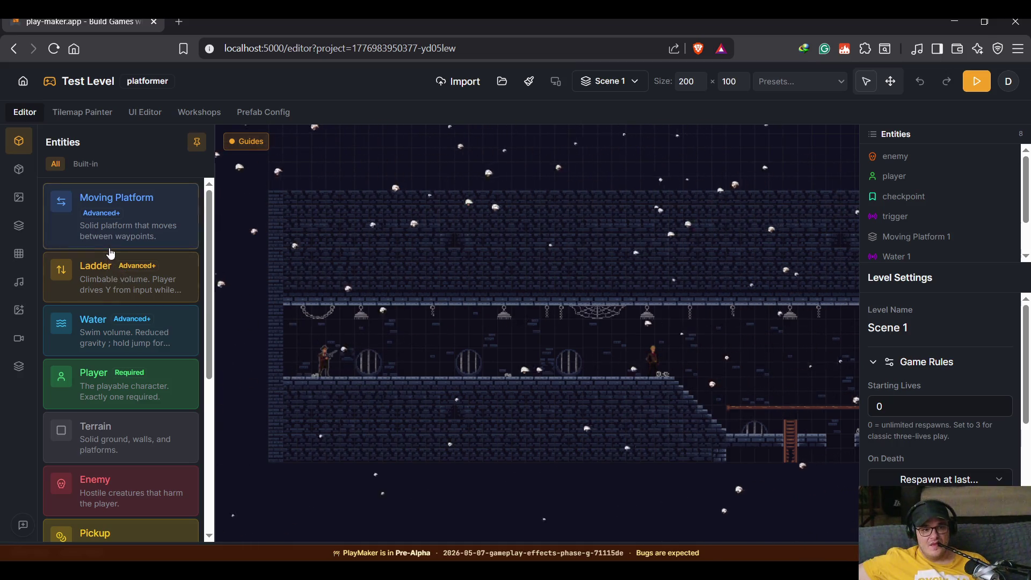
scroll(129, 394, "down", 1)
Choose Terrain and stack four terrain blocks on the floor between player and enemy.
left_click(129, 394)
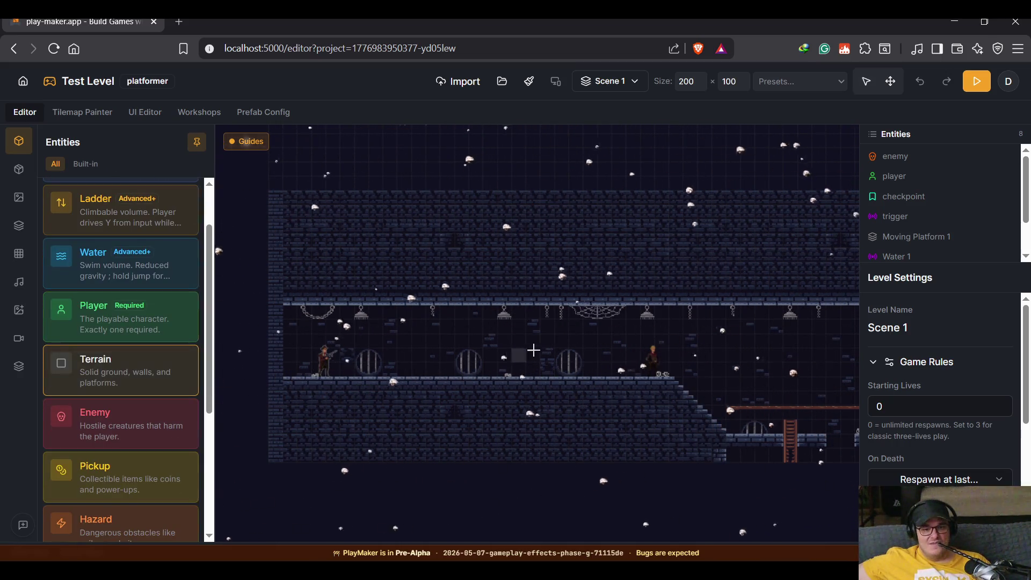
left_click(574, 327)
left_click(575, 340)
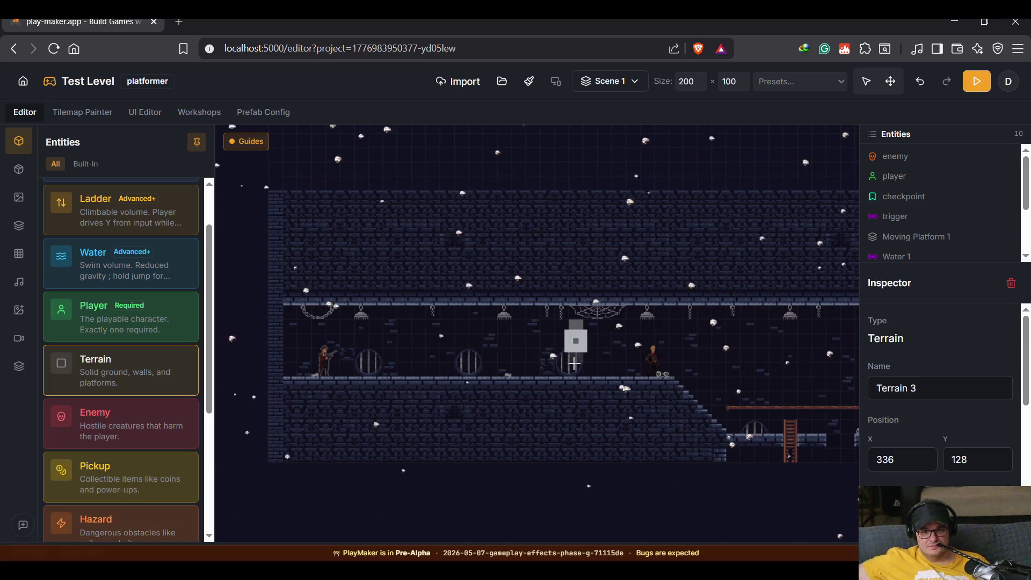
left_click(575, 367)
left_click(575, 373)
key("Escape")
Delete the top two terrain blocks, leaving a short terrain pillar.
scroll(610, 355, "up", 2)
left_click(612, 357)
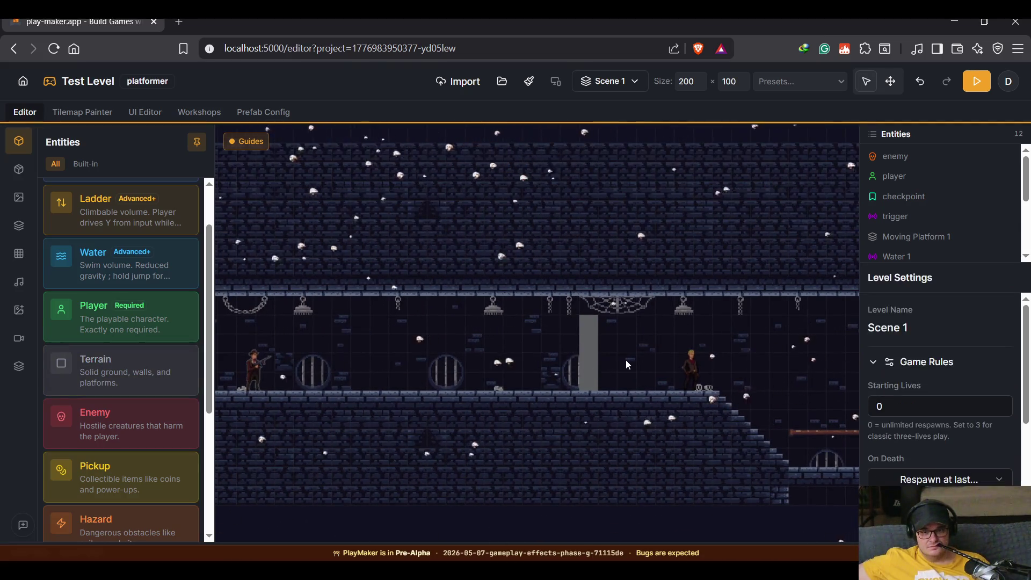
scroll(617, 357, "up", 2)
left_click(600, 322)
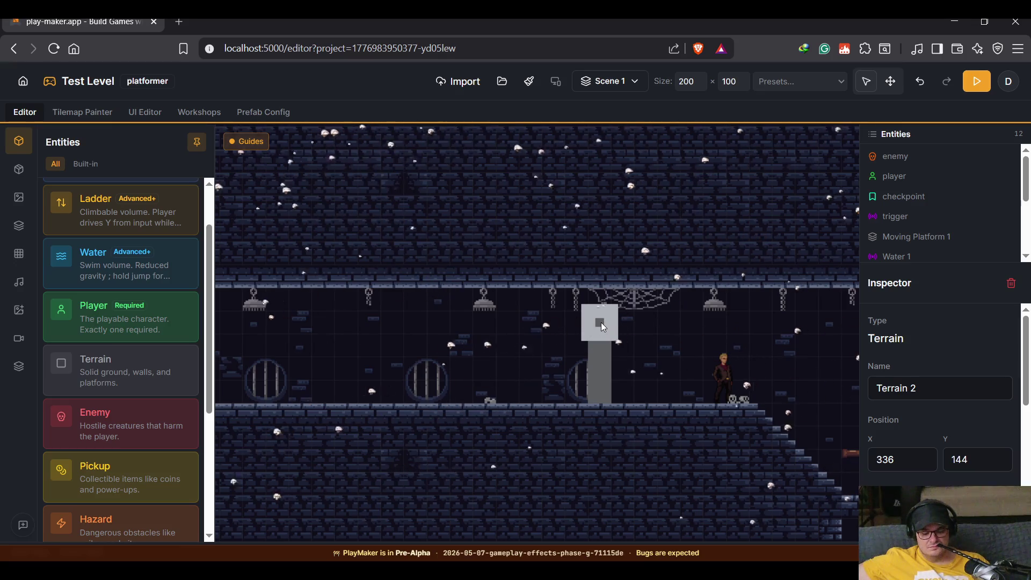
key("Delete")
left_click(598, 340)
key("Delete")
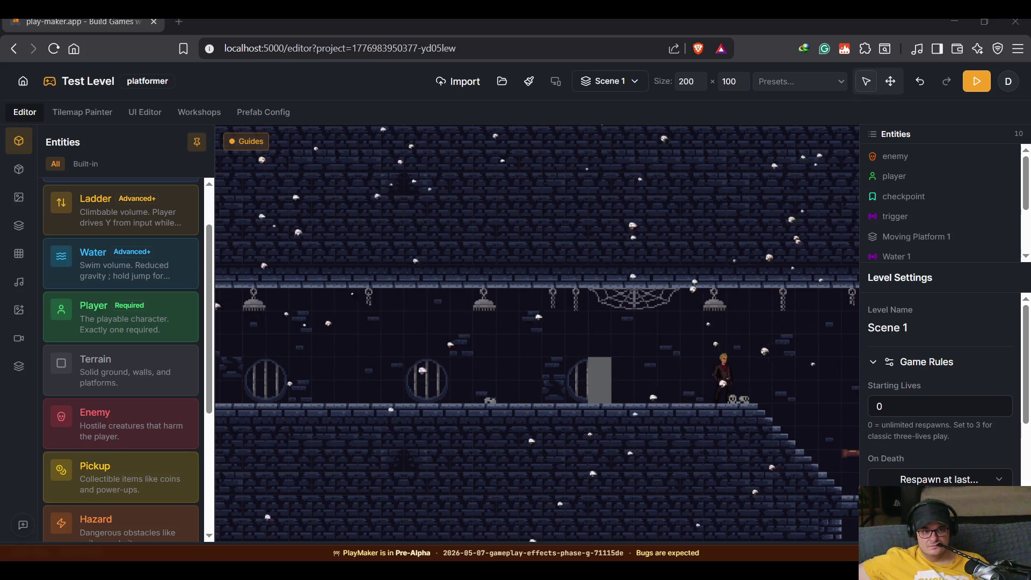
Check Fog of war in the Stealth section of Level Settings, using Reveal radius mode.
scroll(913, 333, "down", 1)
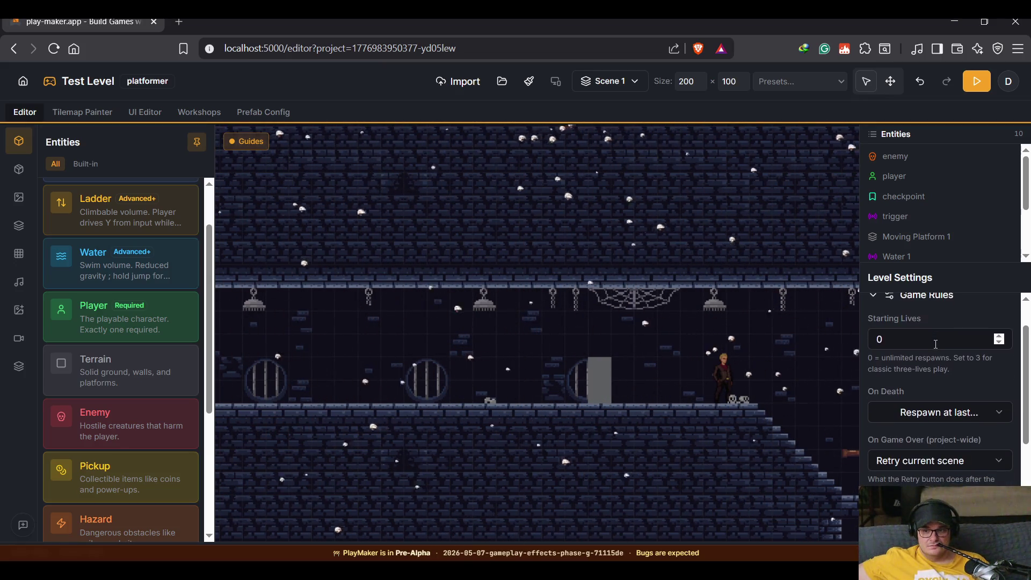
scroll(935, 344, "up", 1)
scroll(934, 365, "down", 2)
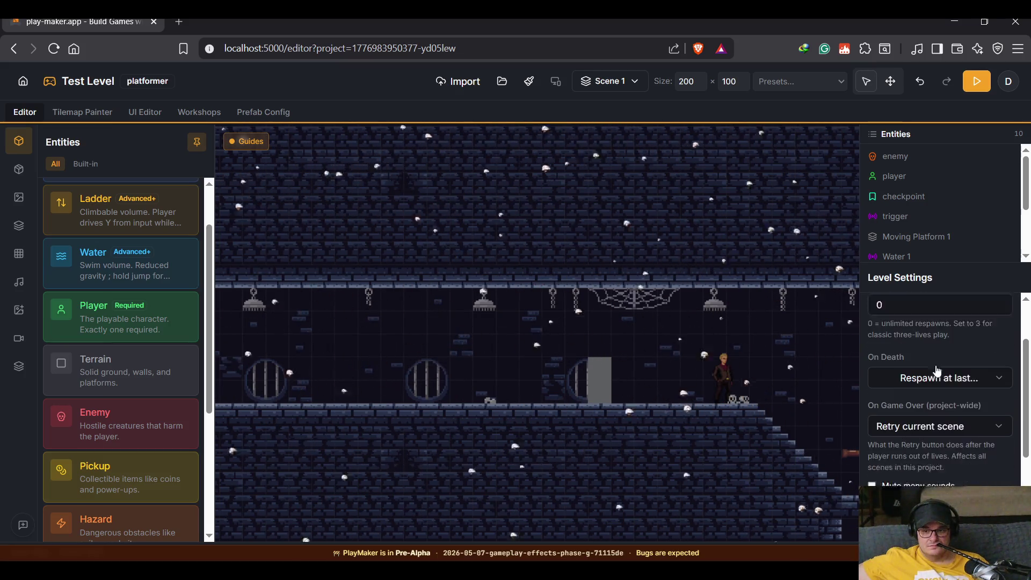
scroll(934, 373, "down", 4)
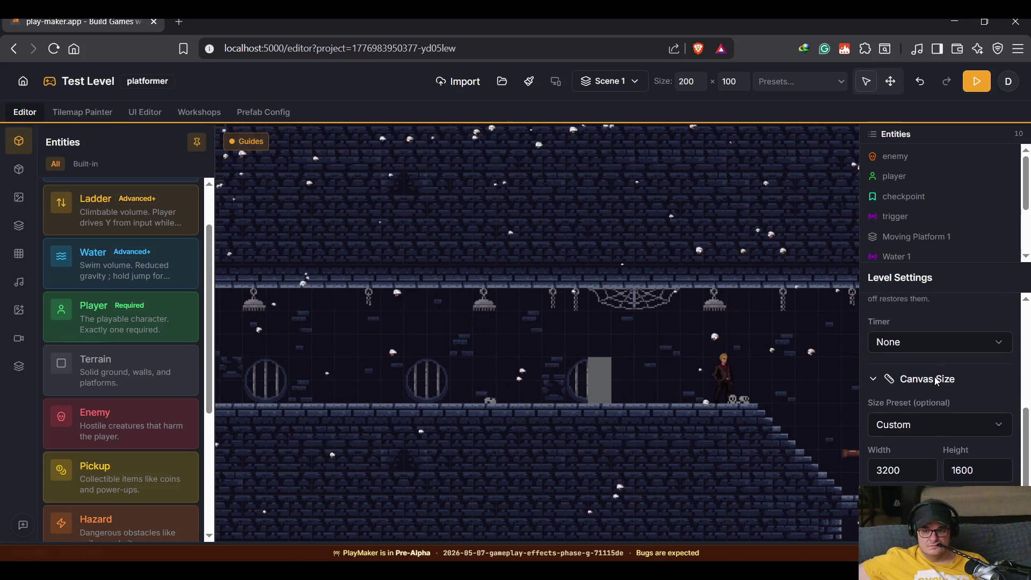
scroll(935, 384, "down", 2)
scroll(935, 385, "down", 1)
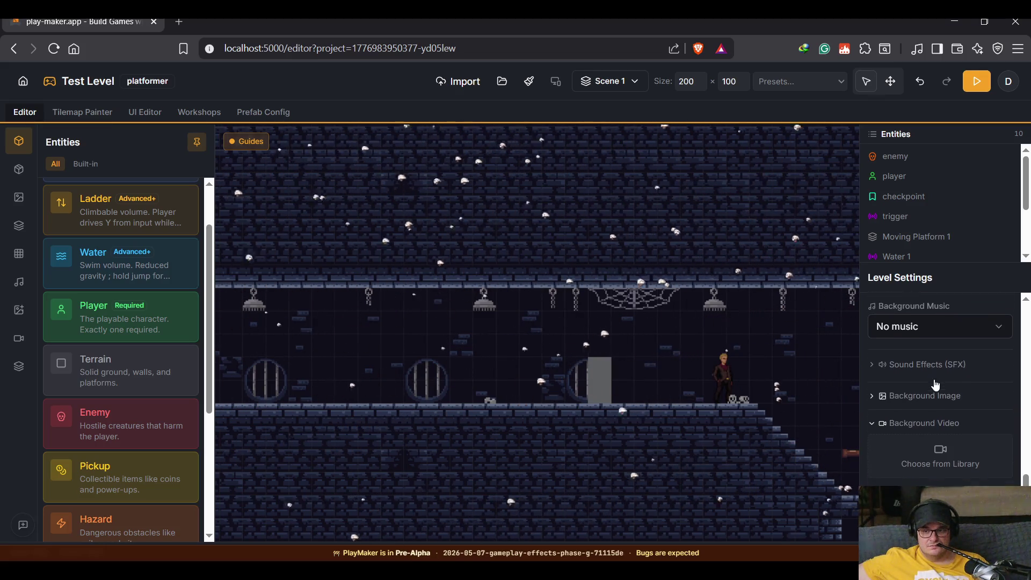
scroll(934, 384, "down", 2)
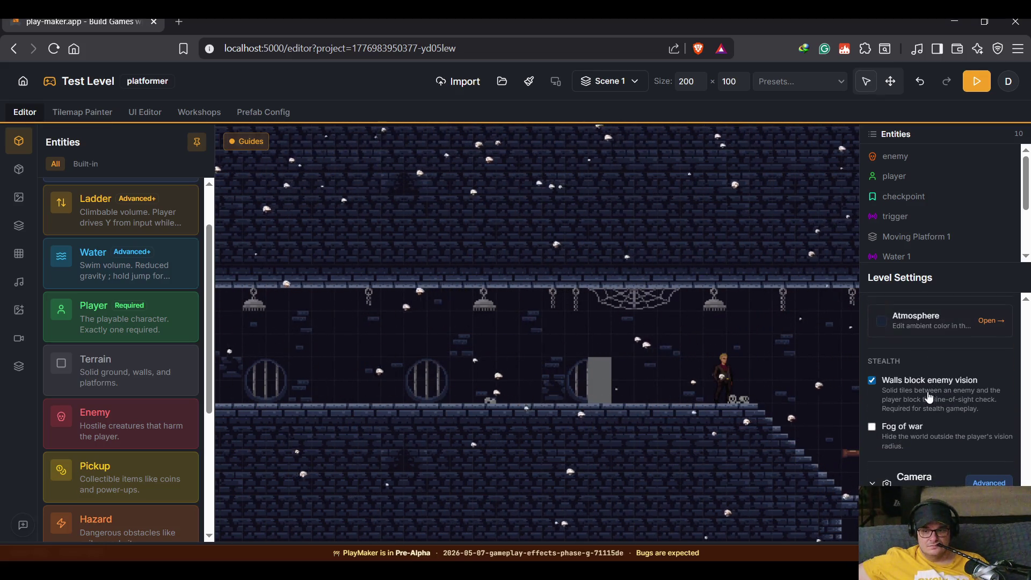
left_click(904, 426)
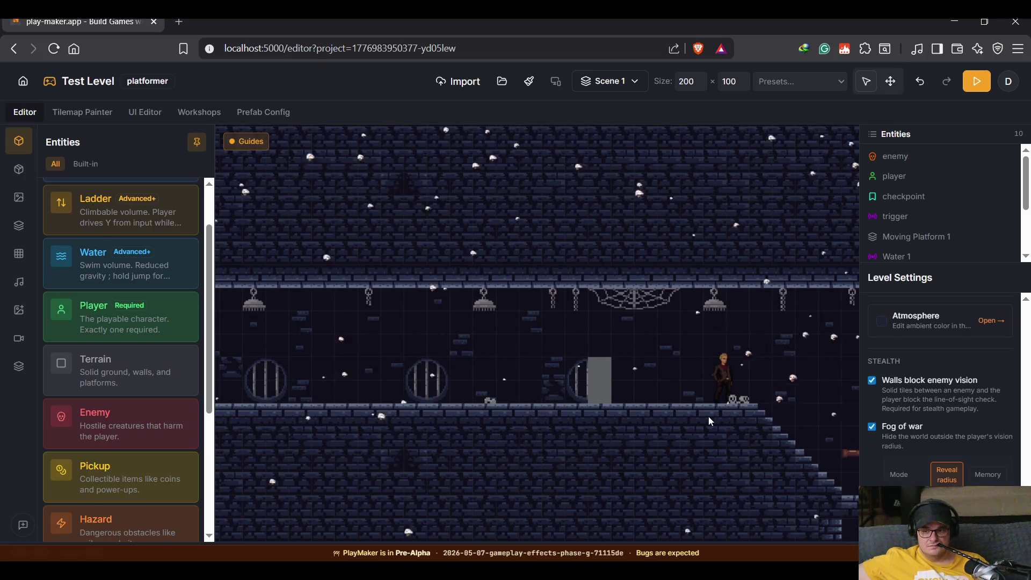
scroll(675, 409, "down", 3)
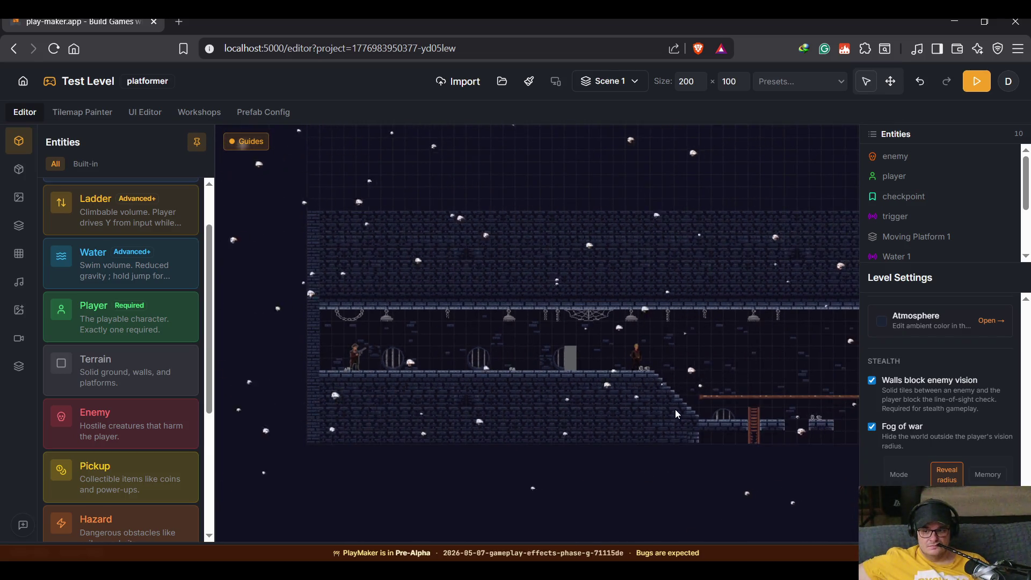
scroll(984, 439, "down", 1)
scroll(984, 439, "down", 3)
scroll(961, 375, "up", 1)
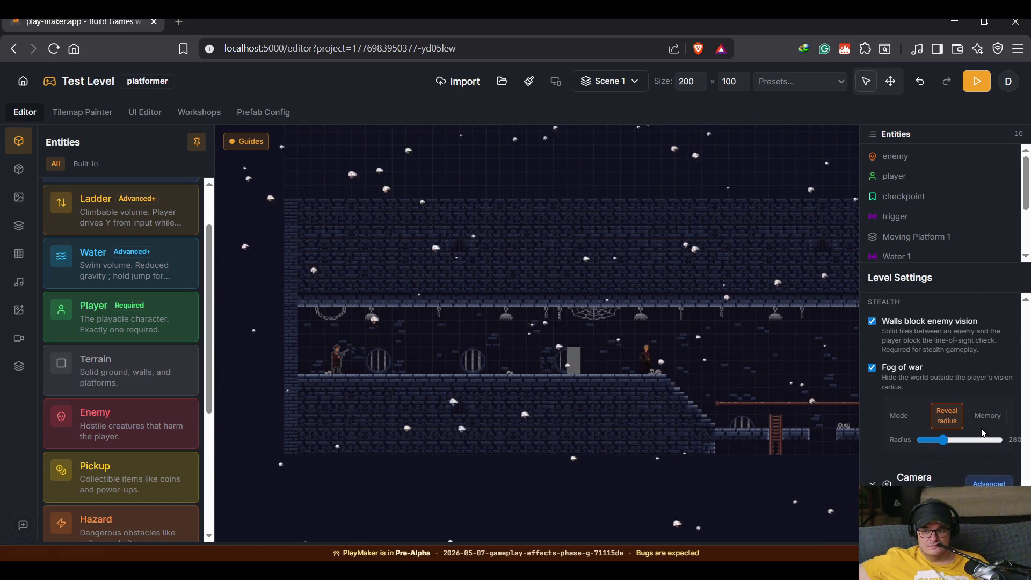
Start a playtest and walk the player left and right up to the terrain wall.
left_click(976, 81)
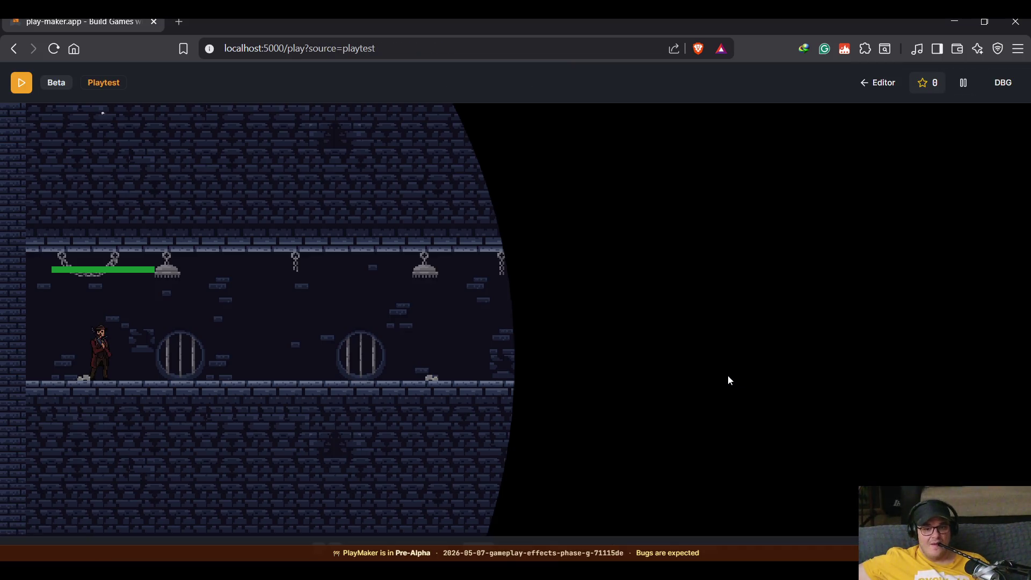
key("Right")
key("Right")
key("Left")
key("Right")
key("Right")
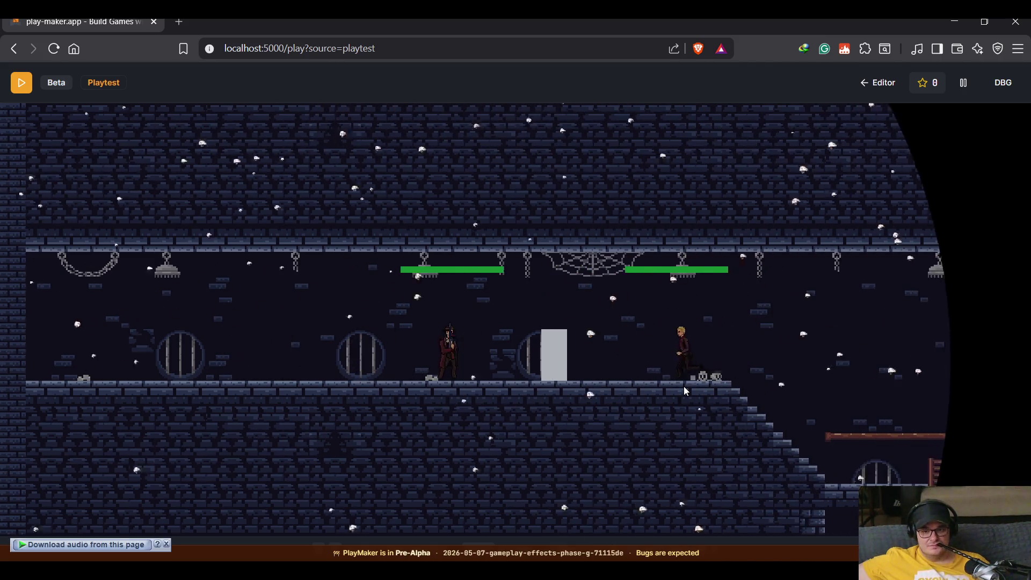
key("Left")
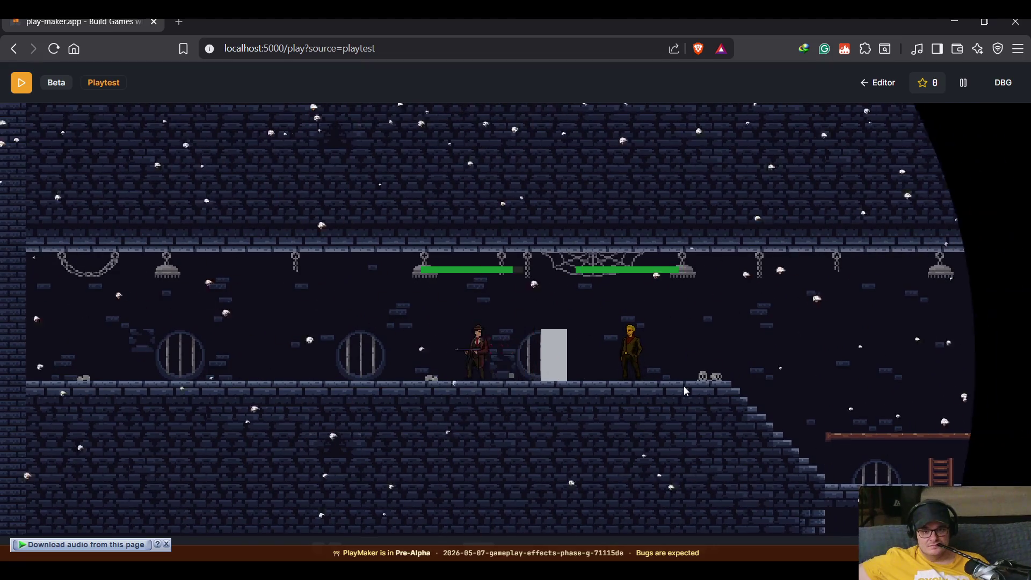
key("Right")
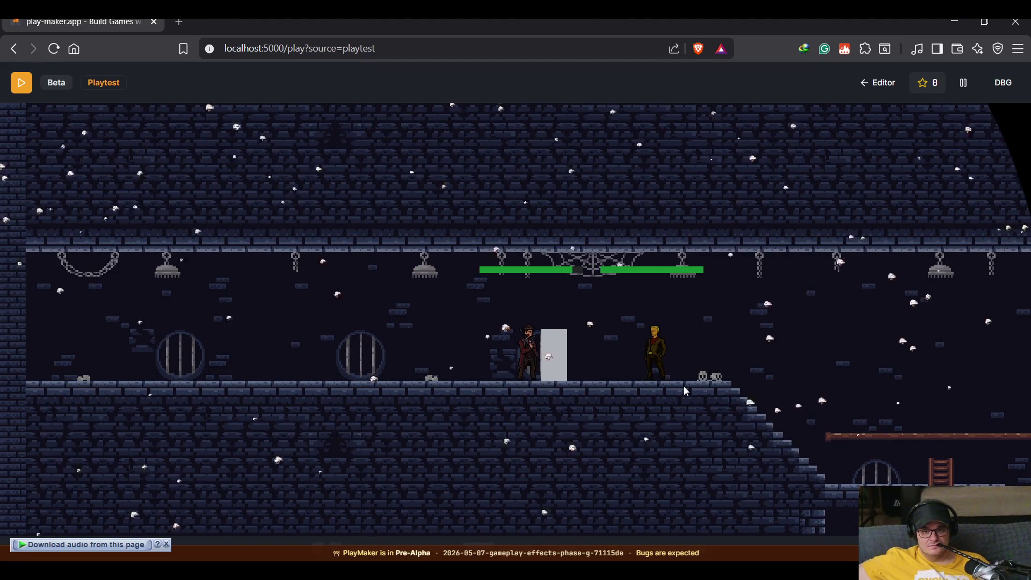
key("Left")
key("Right")
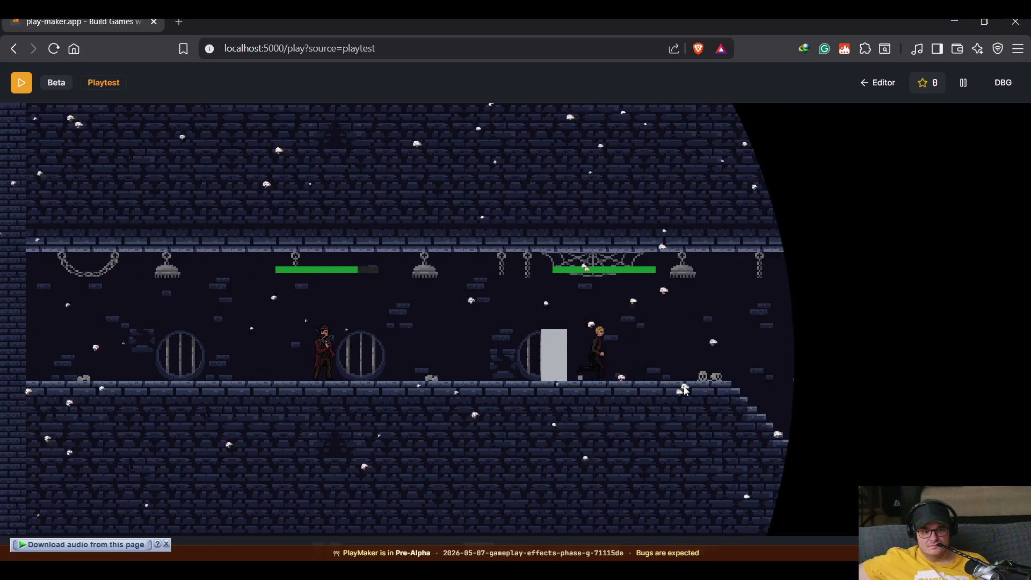
Pause and resume the game with Escape, then go back to the editor.
key("Escape")
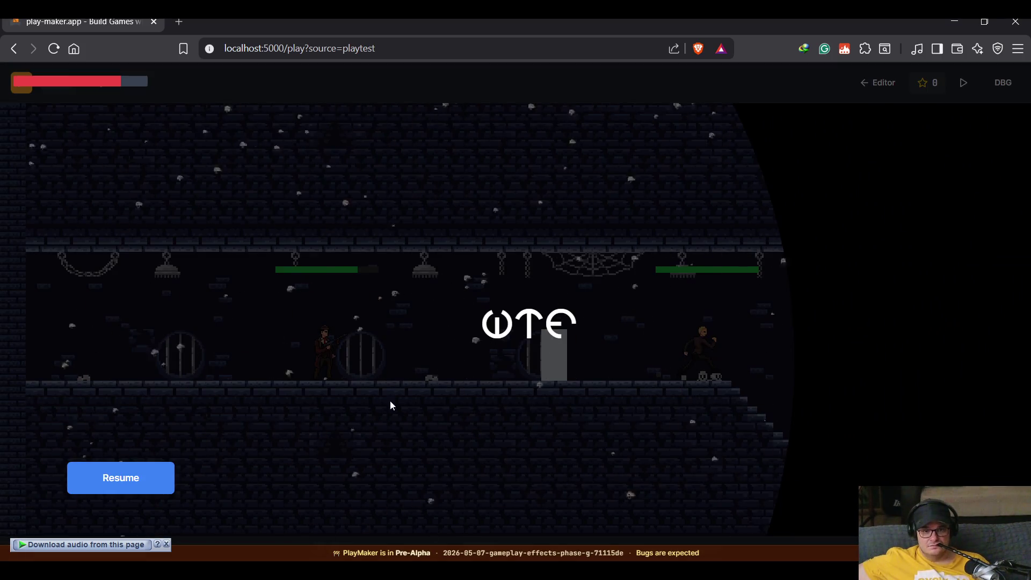
key("Escape")
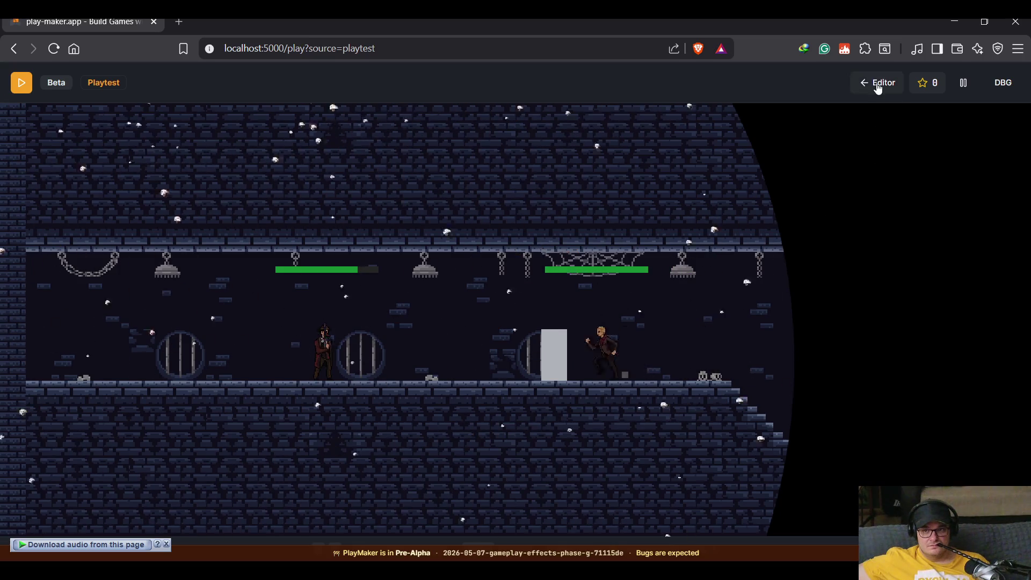
left_click(876, 83)
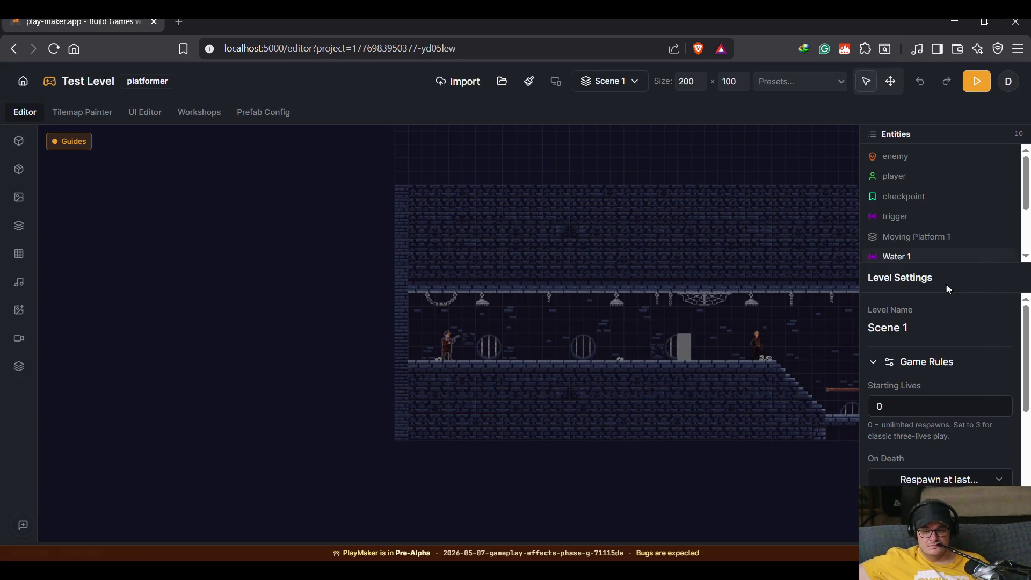
Copy the grey terrain block Terrain 5 and paste a duplicate.
left_click(681, 344)
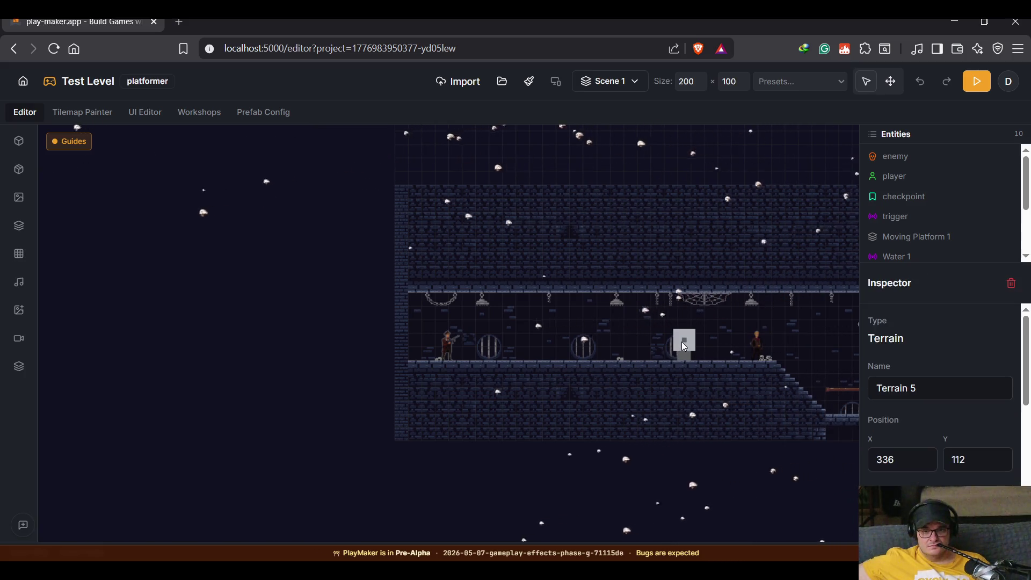
key("ctrl+c")
left_click(683, 324)
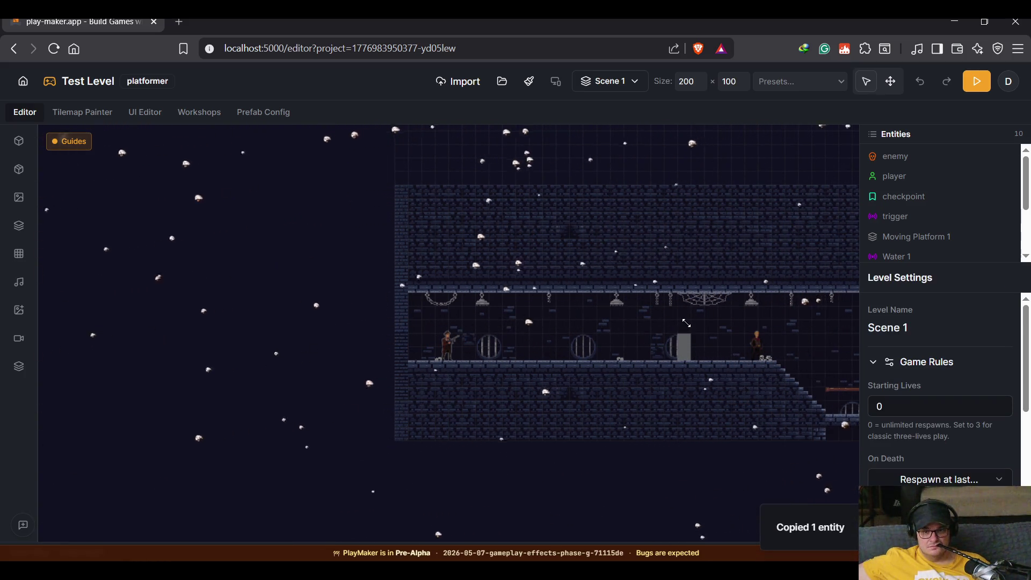
key("ctrl+v")
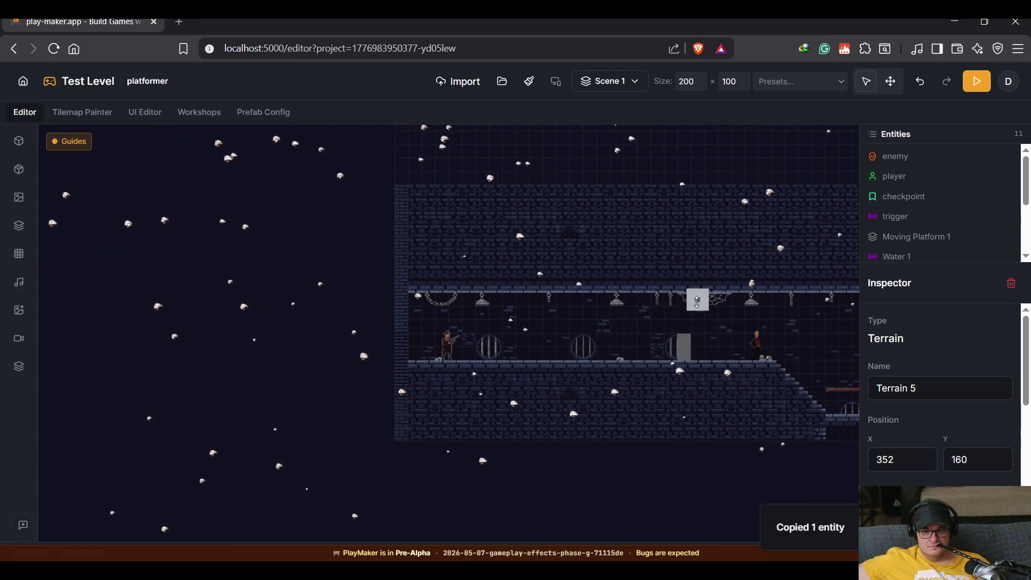
Place the pasted block on top of the wall at 336,128 and start a playtest.
scroll(696, 298, "up", 5)
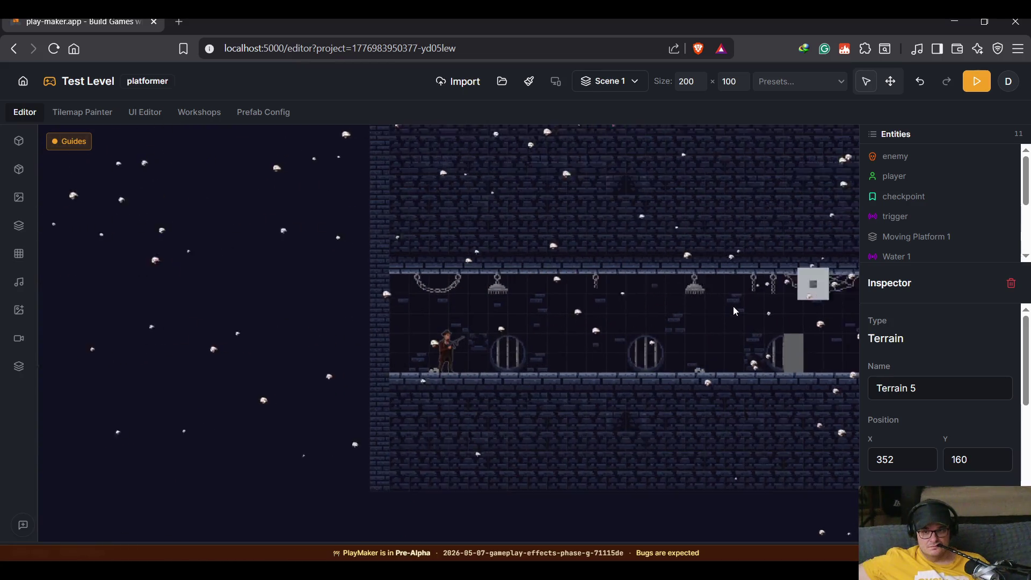
left_click_drag(463, 297, 430, 302)
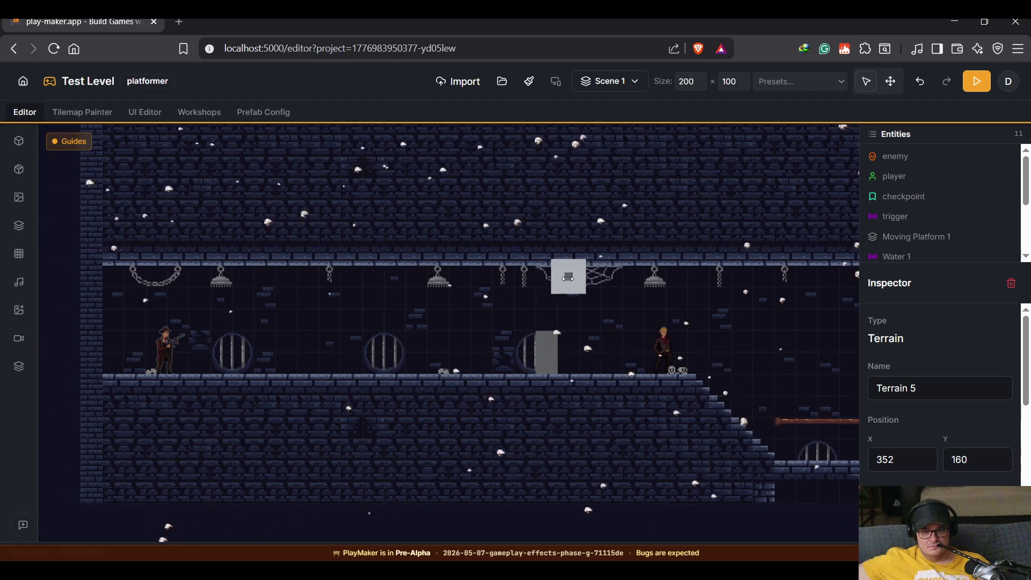
left_click_drag(569, 276, 545, 312)
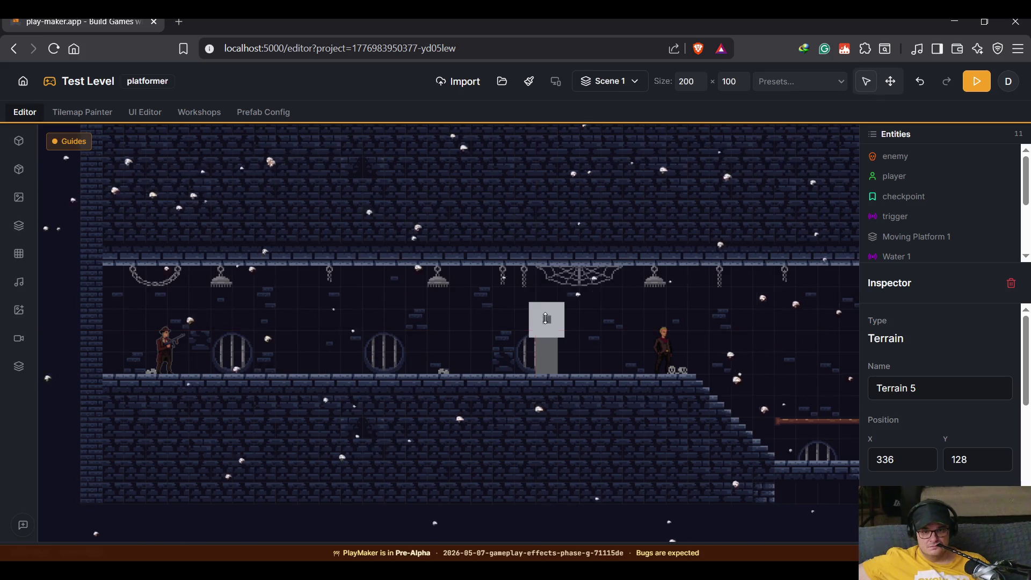
left_click(438, 350)
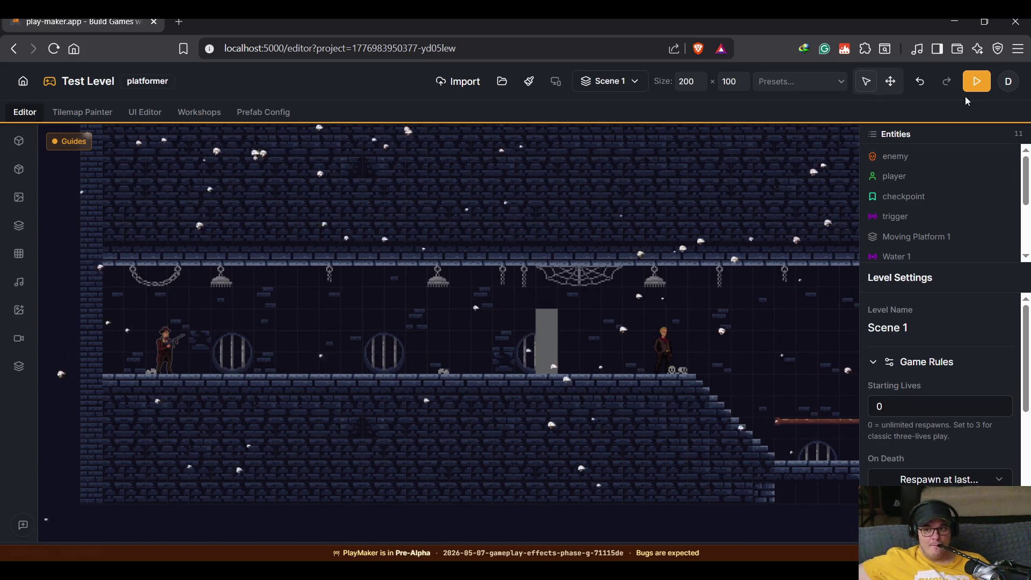
left_click(976, 81)
Run the player right toward the taller wall, then return to the editor.
key("Right")
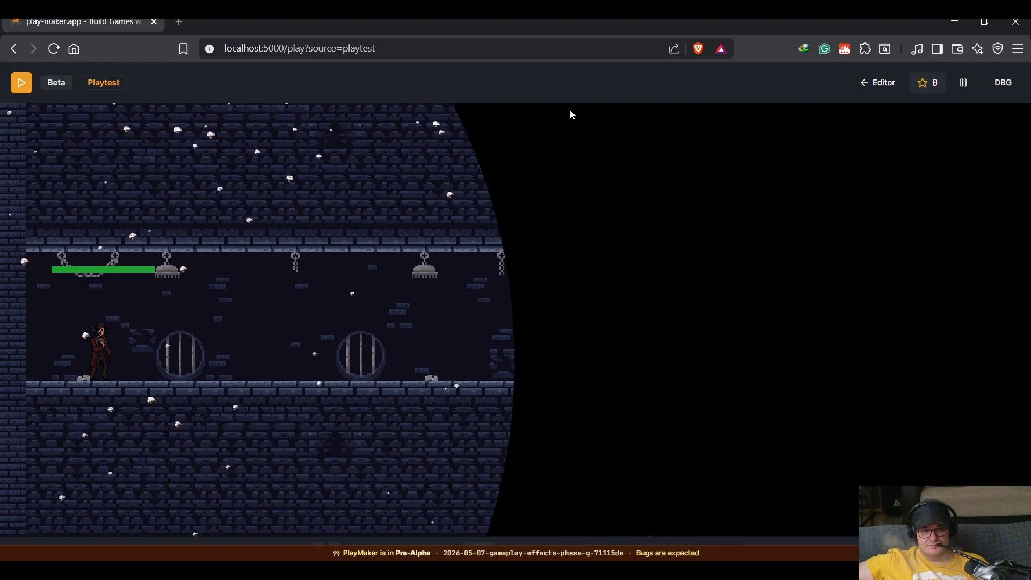
left_click(879, 85)
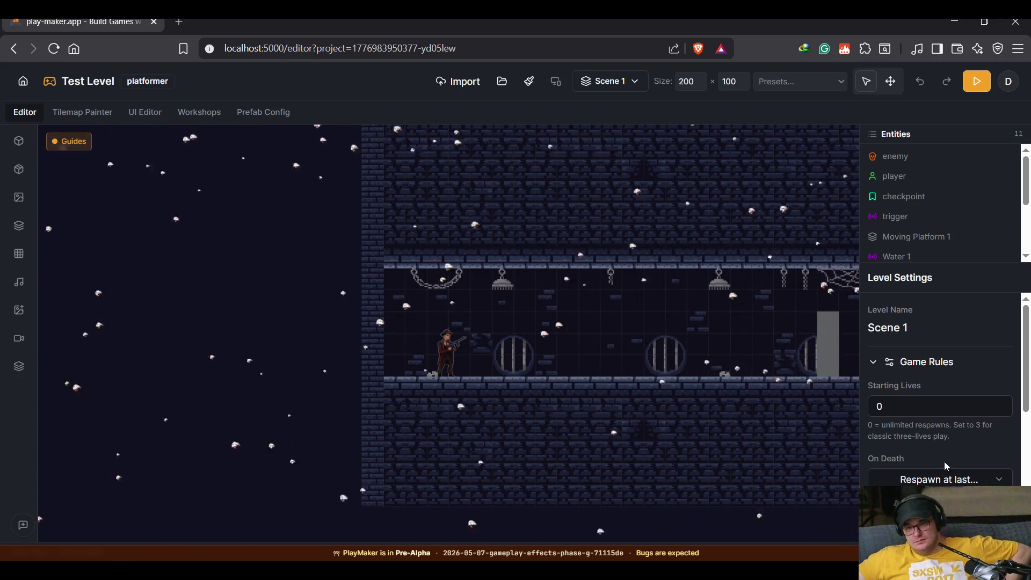
Pan the level to show both characters and widen the fog-of-war radius slider.
scroll(946, 460, "down", 5)
scroll(958, 441, "down", 2)
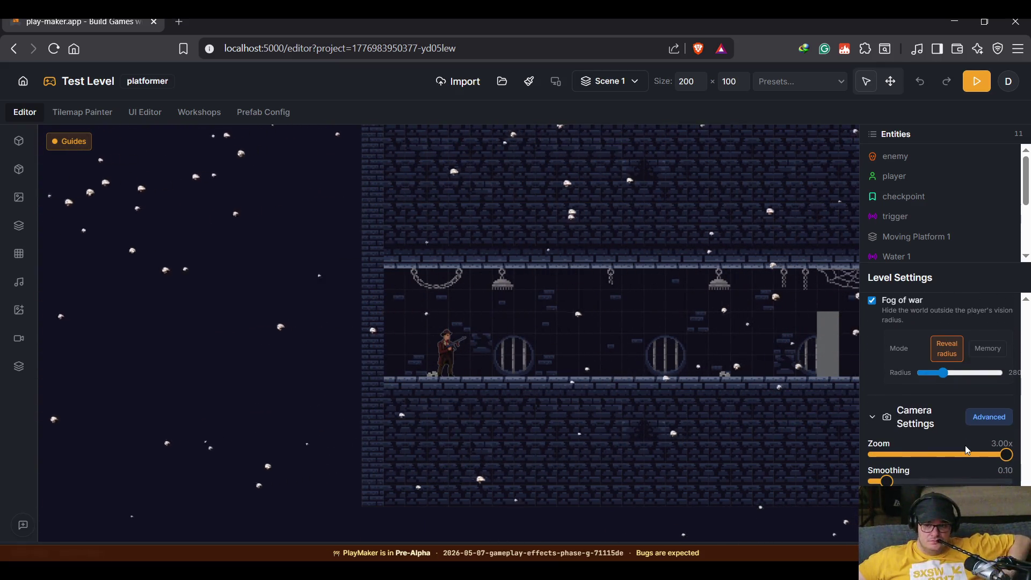
scroll(964, 446, "up", 1)
scroll(965, 445, "up", 1)
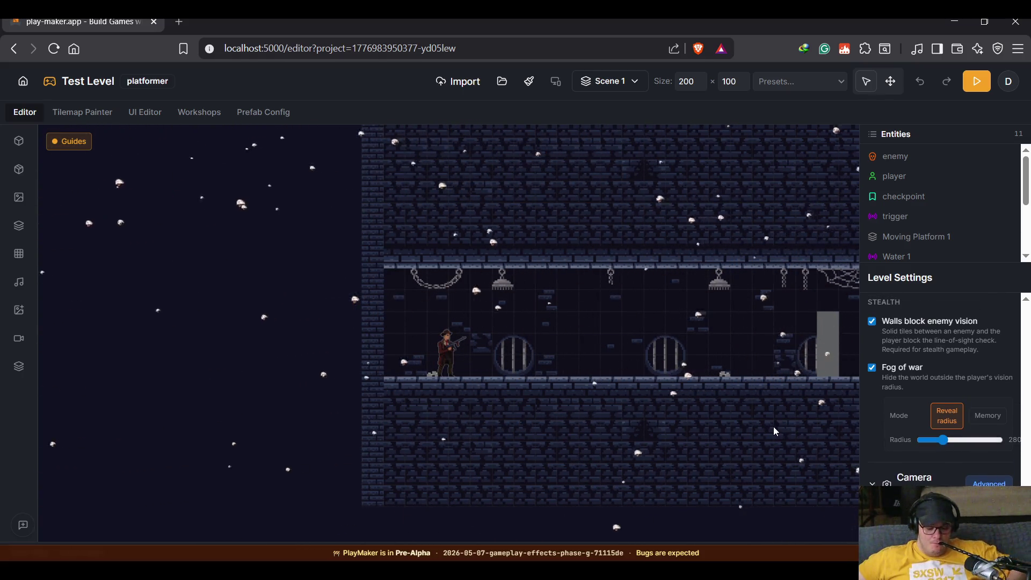
left_click_drag(752, 425, 541, 424)
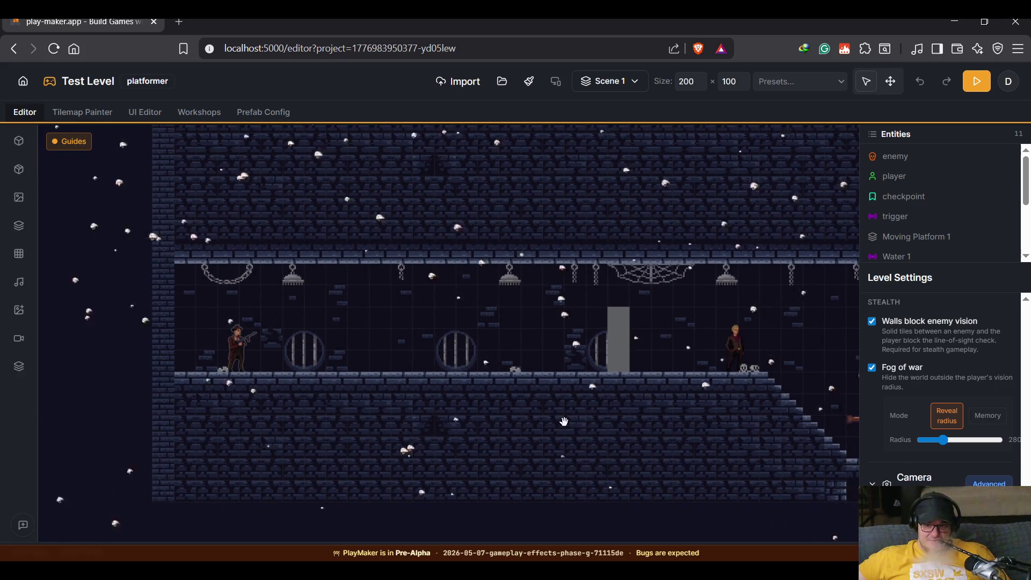
mouse_move(932, 443)
left_mouse_down()
mouse_move(945, 443)
mouse_move(935, 442)
left_mouse_up()
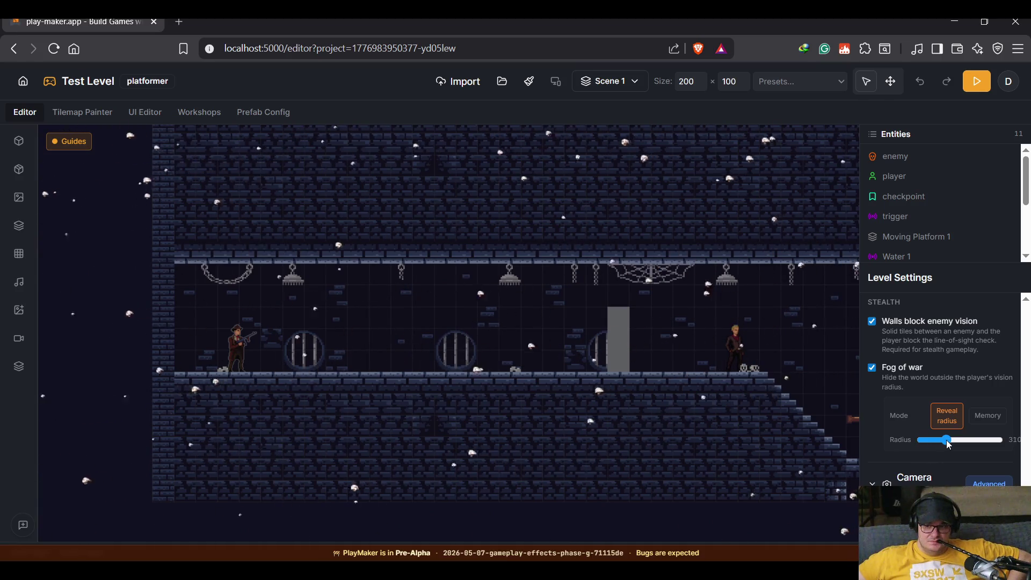
Choose Memory fog mode, set the radius to 170, and playtest the level.
left_click(983, 418)
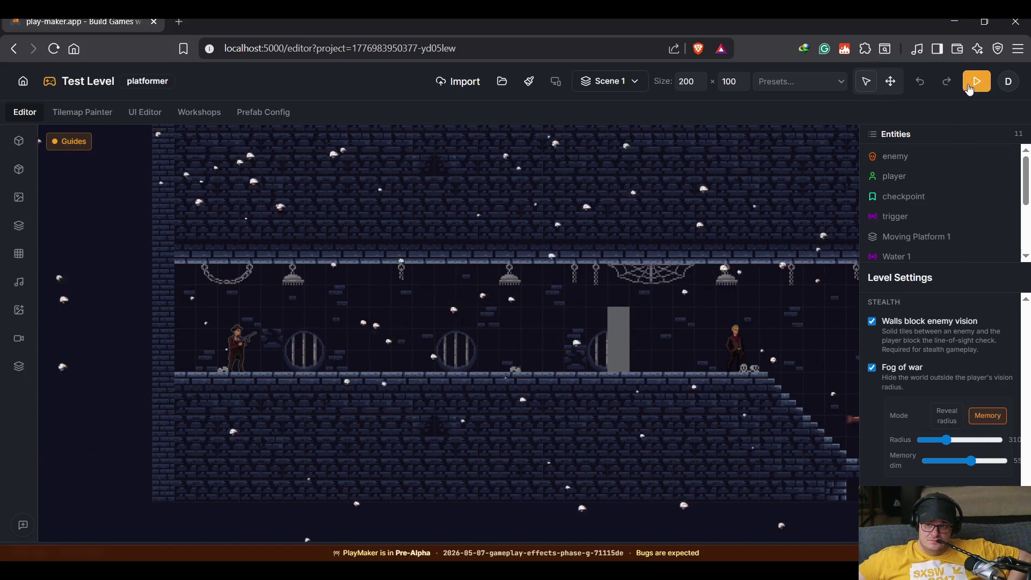
left_click(930, 440)
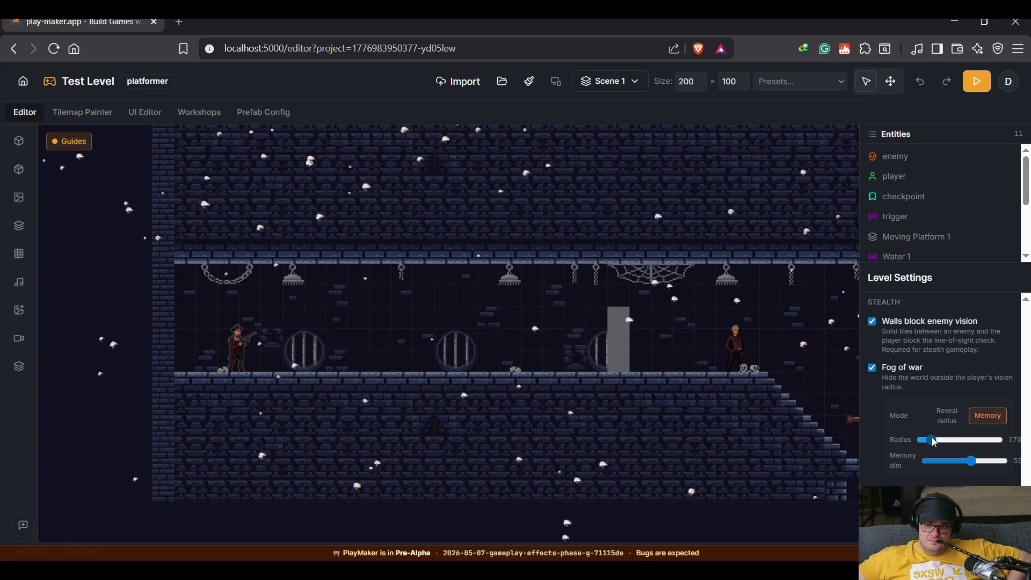
left_click(977, 81)
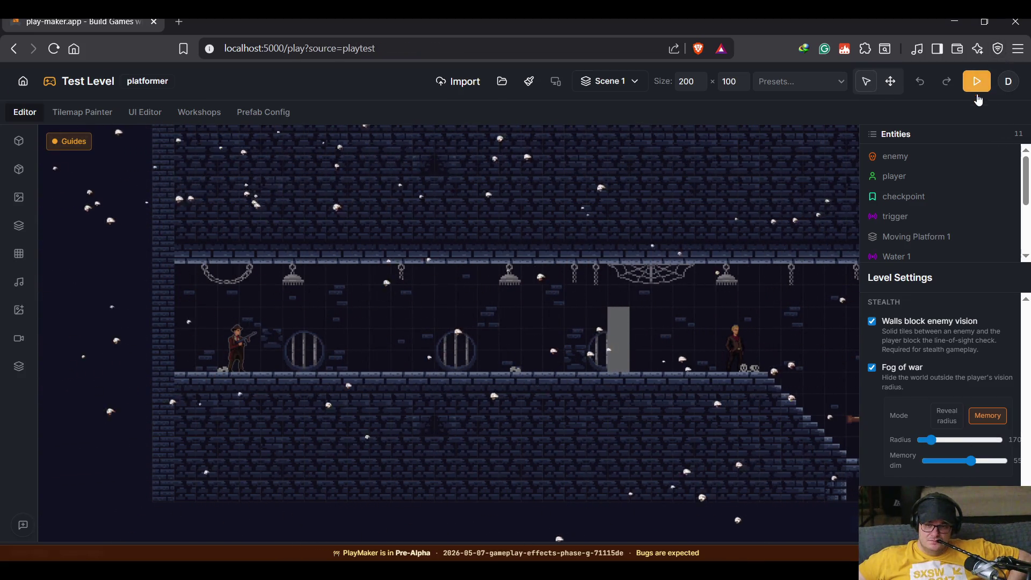